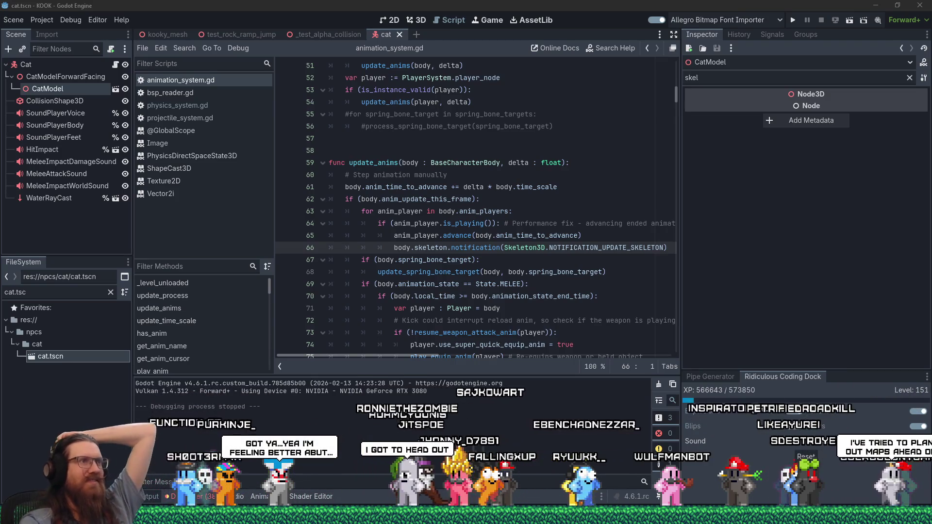
Open physics_system.gd in the script editor and scroll to the hit_alpha function
click(196, 115)
click(194, 106)
scroll(417, 212, up, 12)
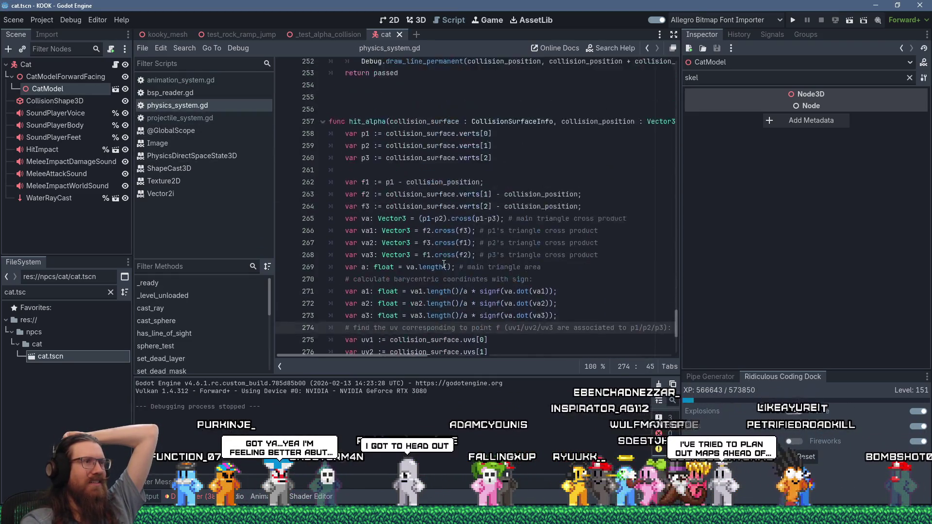
scroll(417, 212, down, 8)
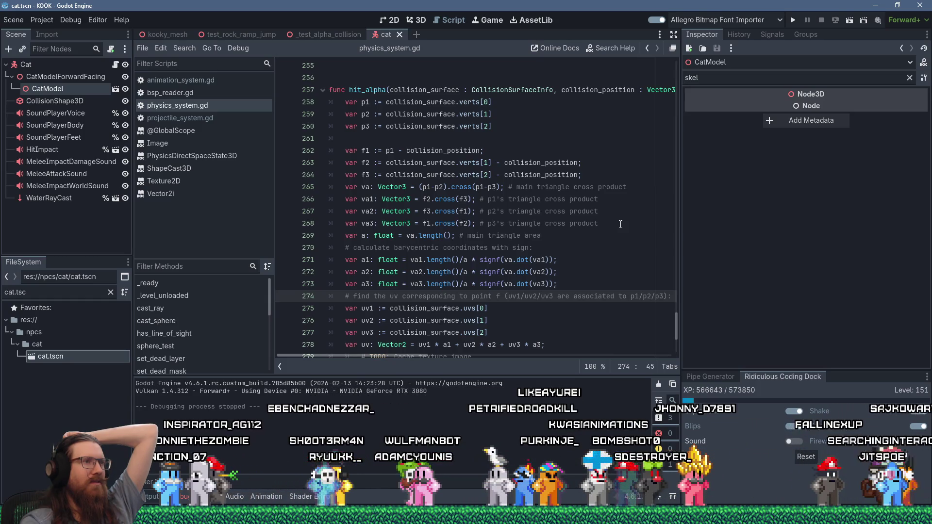
scroll(598, 235, down, 3)
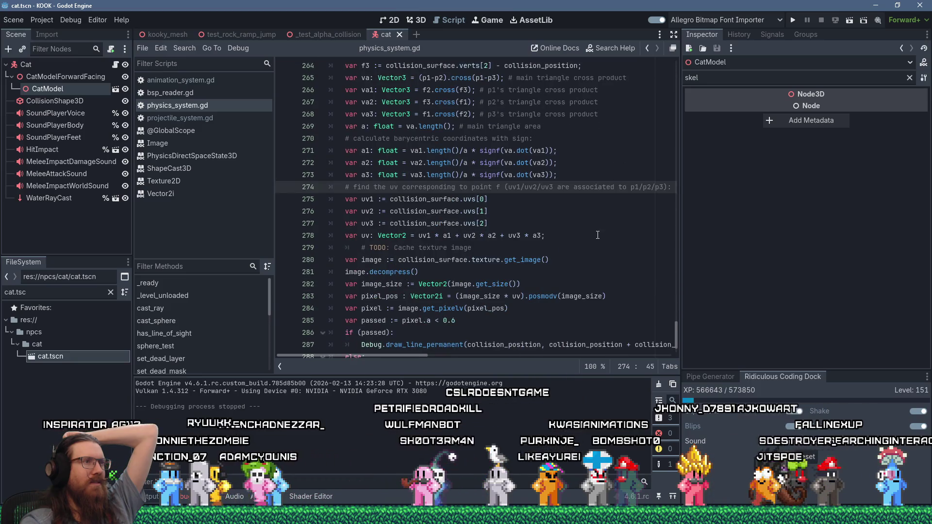
scroll(433, 180, up, 3)
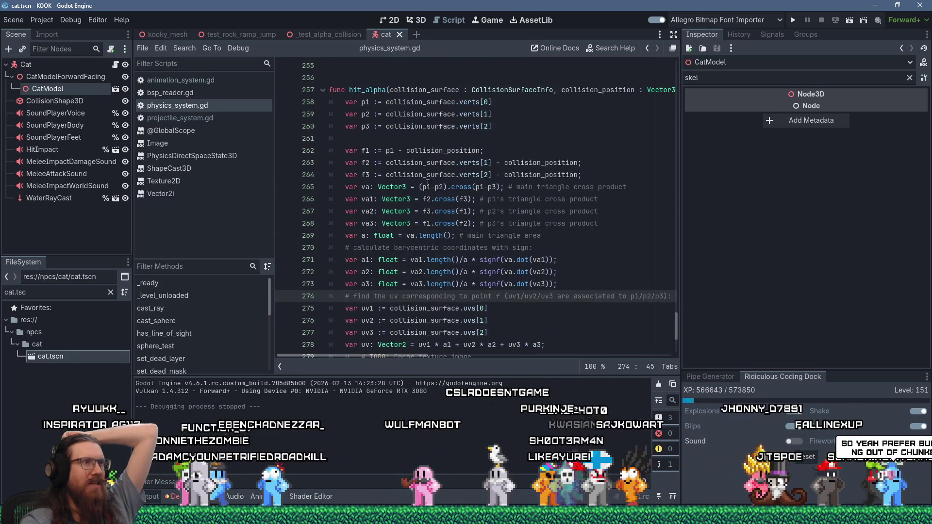
Highlight the cross product lines of hit_alpha's barycentric UV calculation, then deselect them
drag(451, 175, 524, 223)
click(605, 235)
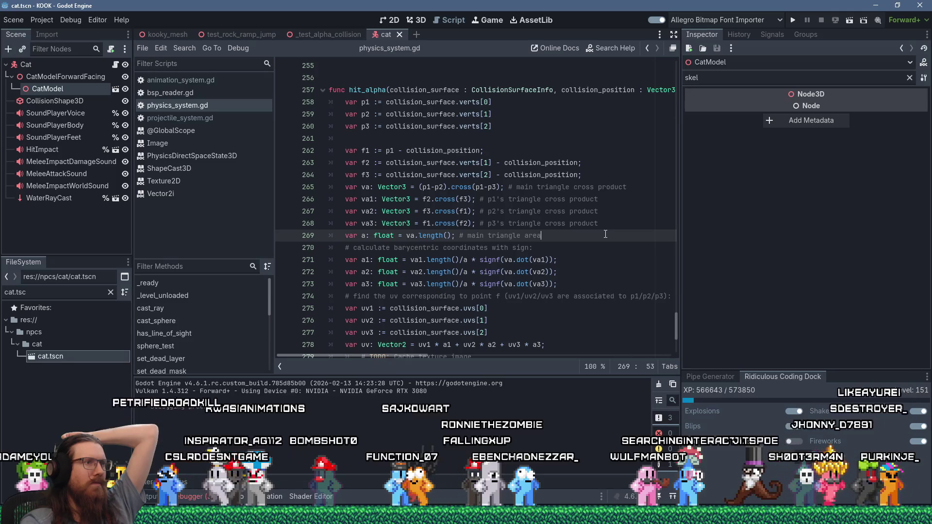
scroll(605, 234, down, 3)
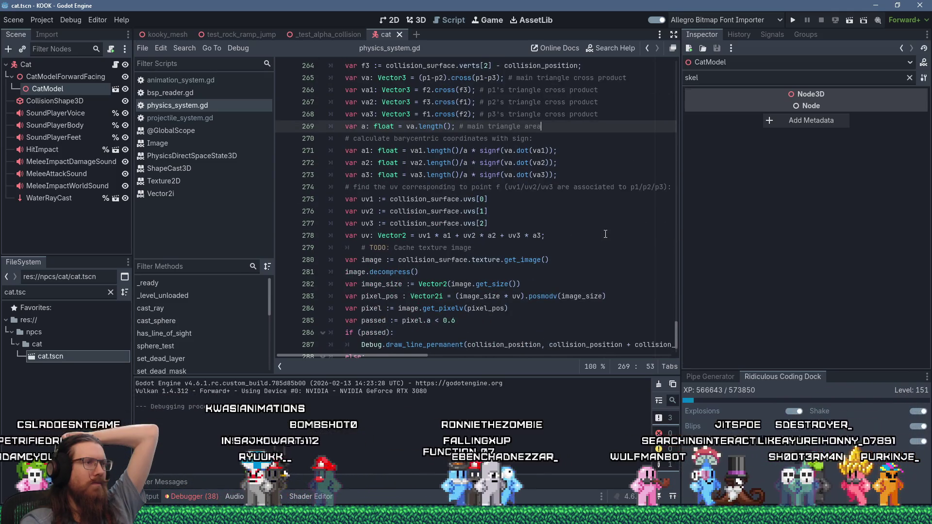
Delete the stray tab before the '# TODO' comment on line 279 of hit_alpha
click(355, 249)
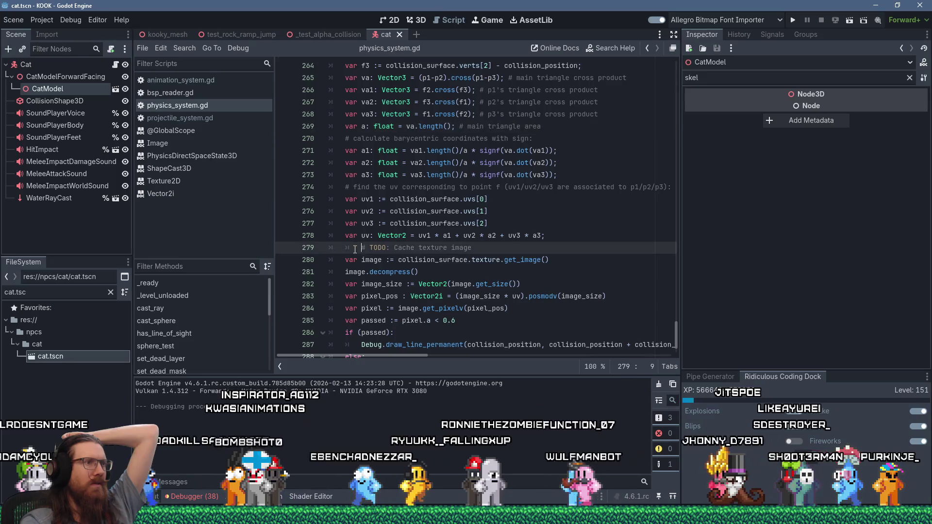
key(shift+Left)
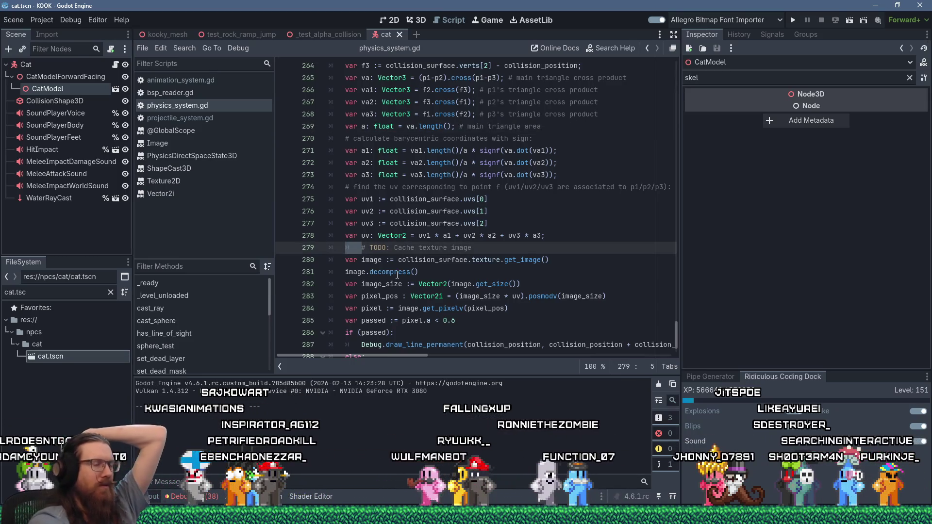
key(Delete)
scroll(370, 279, up, 1)
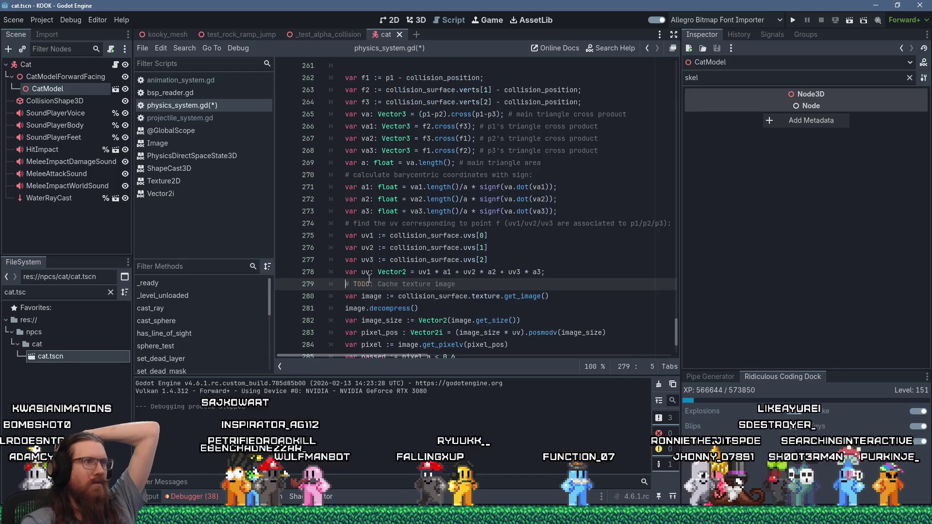
scroll(369, 279, up, 7)
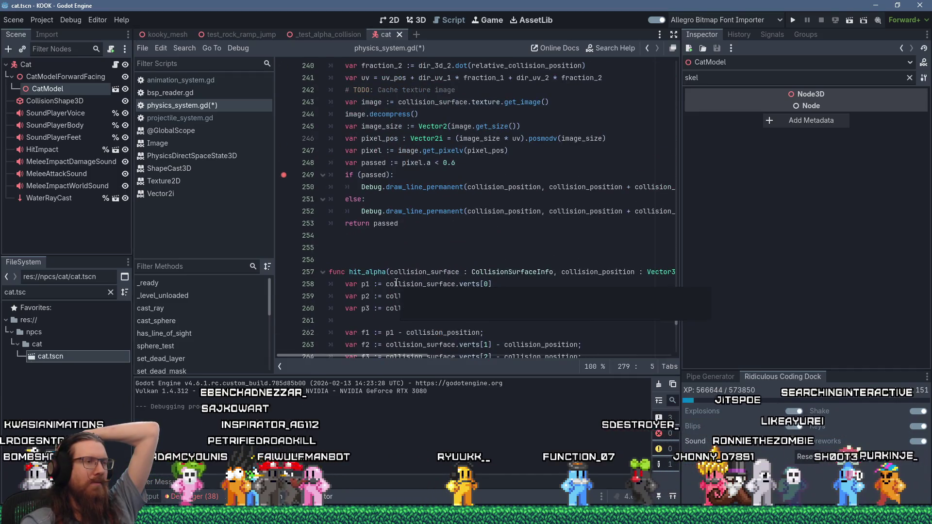
scroll(397, 283, up, 4)
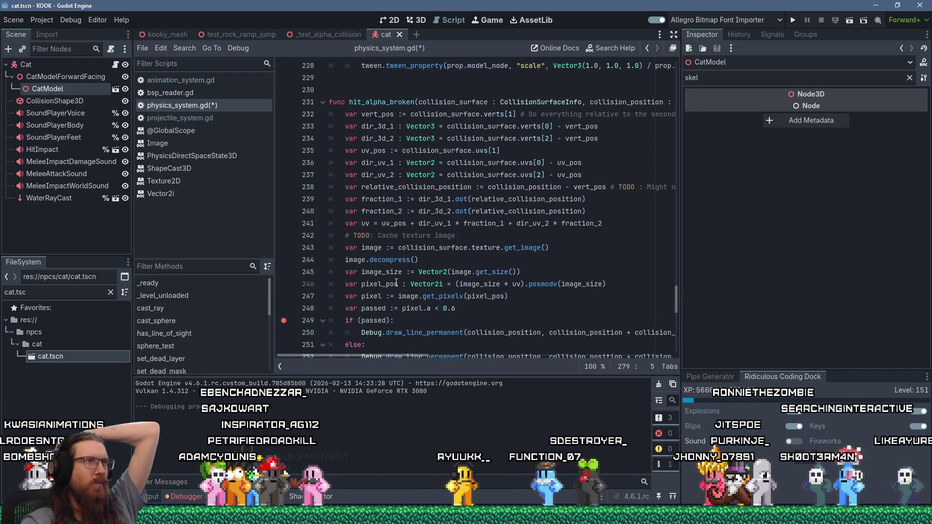
scroll(396, 282, down, 13)
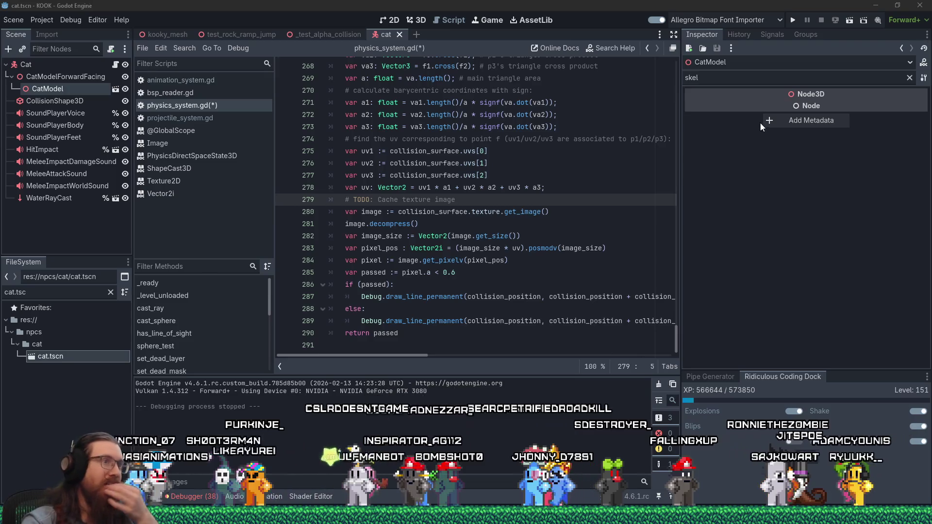
Compare with hit_alpha_broken around the image.decompress line, then run the project
click(539, 225)
scroll(540, 225, up, 4)
scroll(540, 225, up, 10)
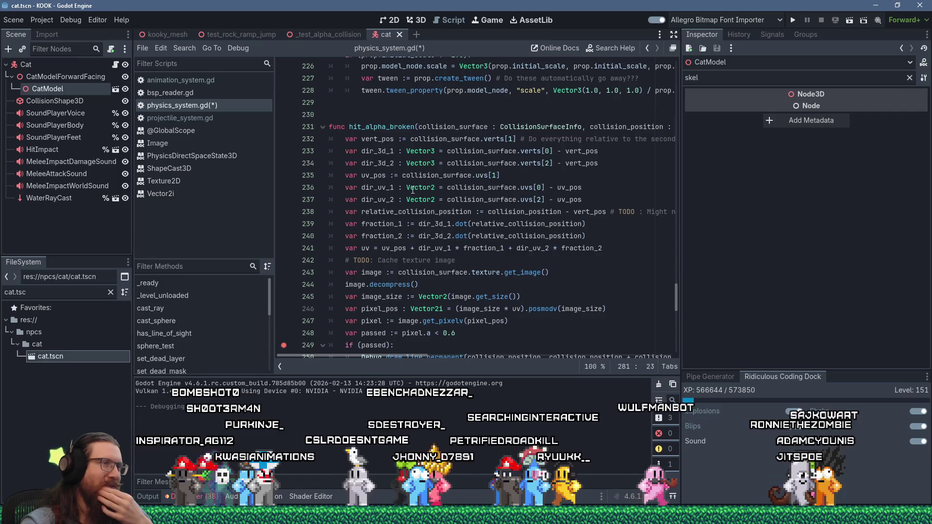
scroll(412, 190, down, 3)
scroll(510, 206, down, 8)
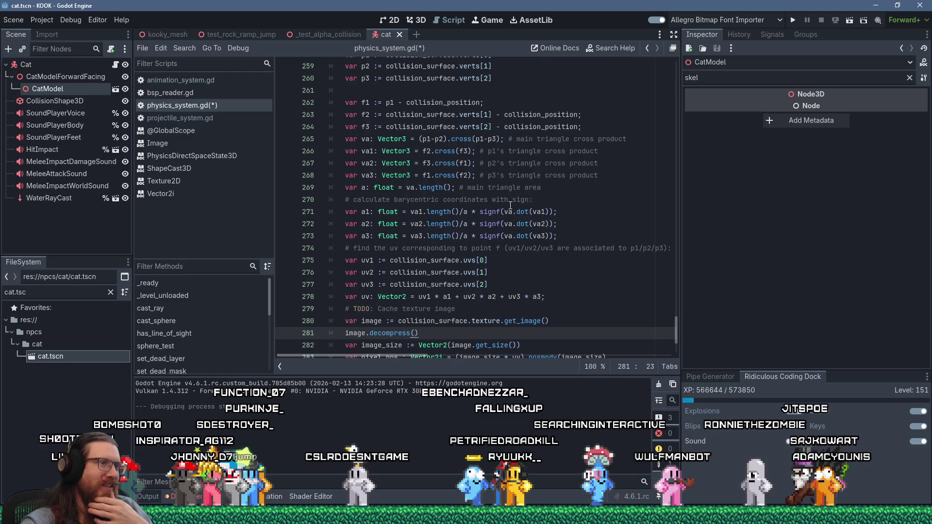
click(794, 21)
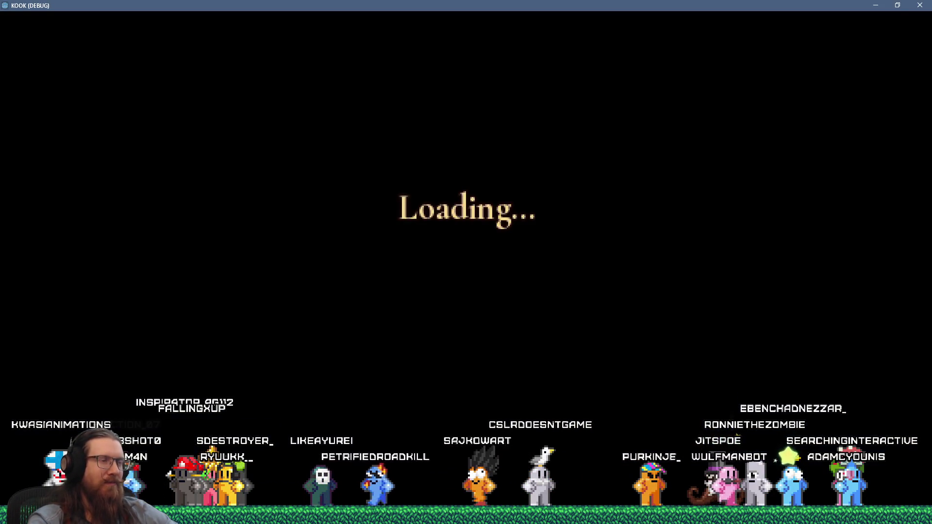
Load the test_alpha_collision map through the developer console's map command
key(grave)
text(map test_)
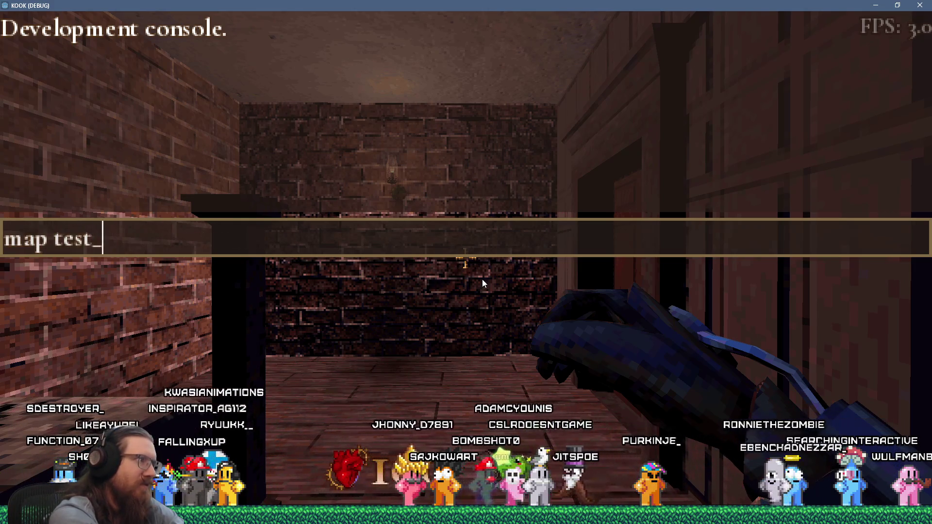
text(alpha_collision)
key(Return)
Fire a burst of revolver shots through the gaps between the cage bars, backing away midway
key(w)
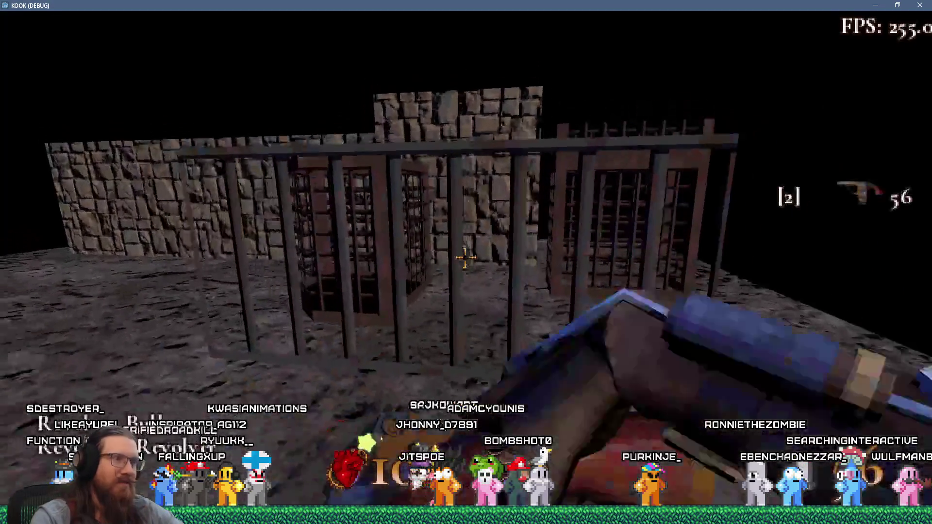
click(466, 259)
click(466, 258)
click(465, 258)
click(465, 258)
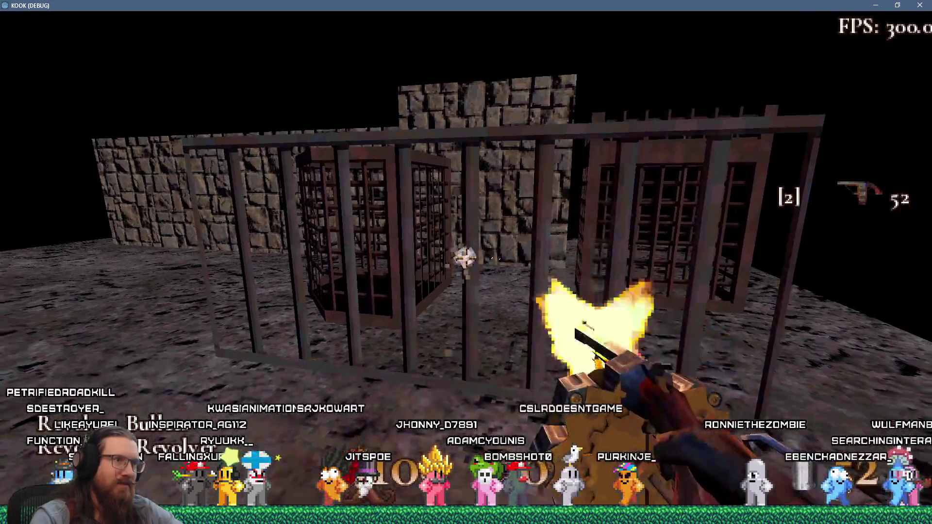
click(465, 259)
key(s)
click(465, 258)
click(465, 258)
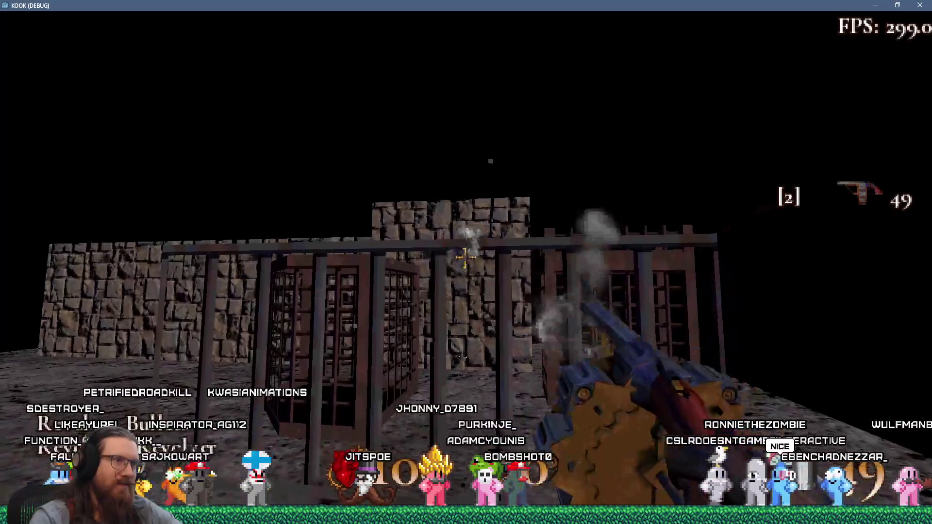
click(465, 258)
click(465, 258)
click(465, 258)
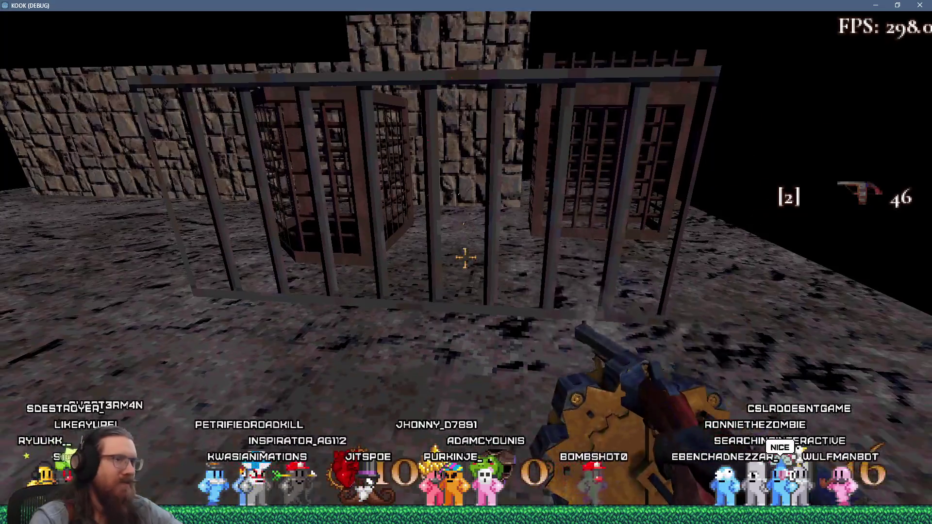
click(465, 258)
click(465, 259)
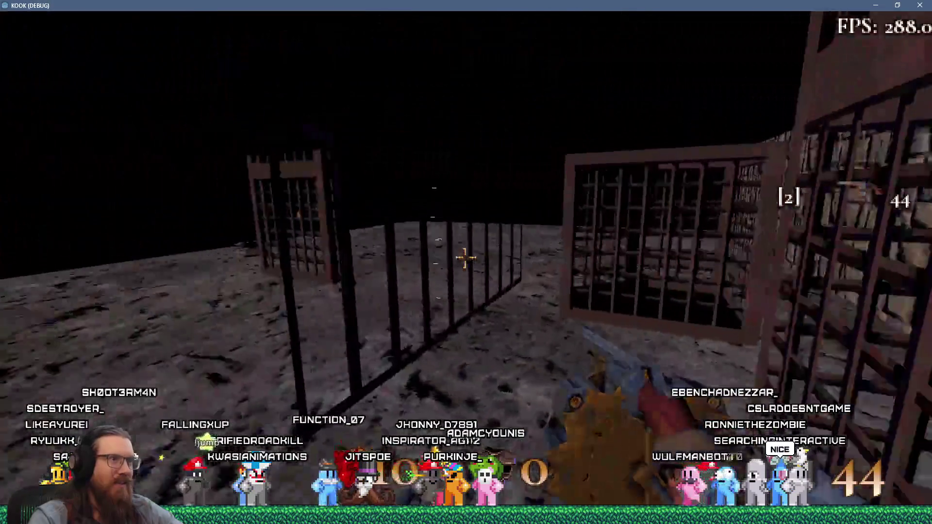
Keep shooting through the upright cage grid from new angles while turning and moving back
click(465, 258)
click(465, 259)
click(466, 258)
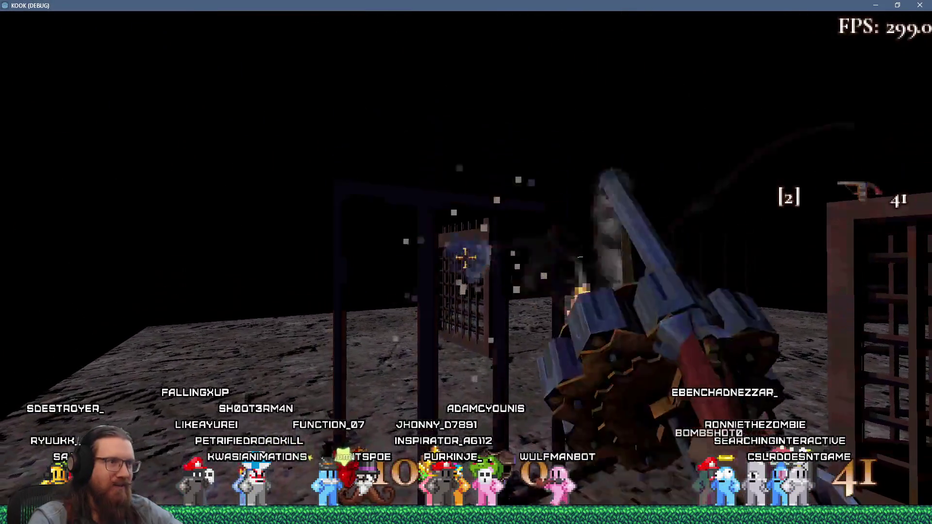
click(465, 259)
click(465, 258)
click(465, 258)
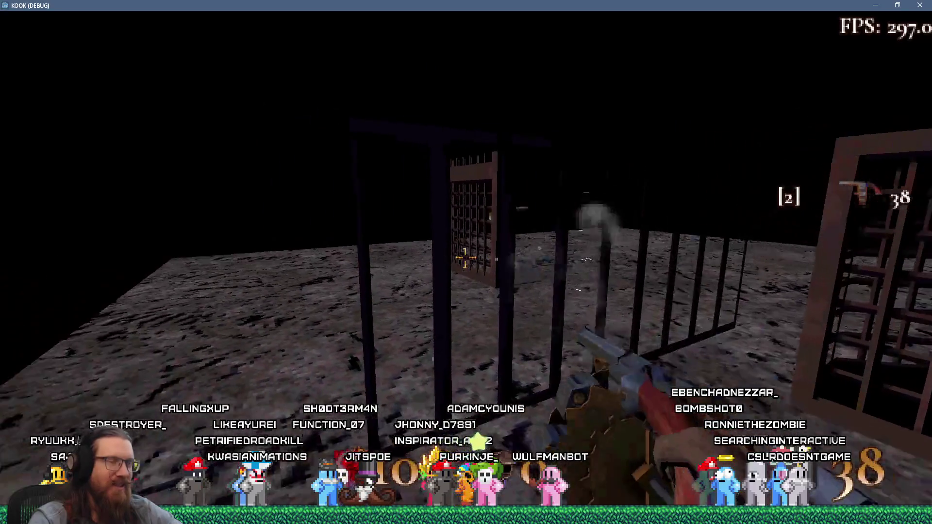
click(465, 259)
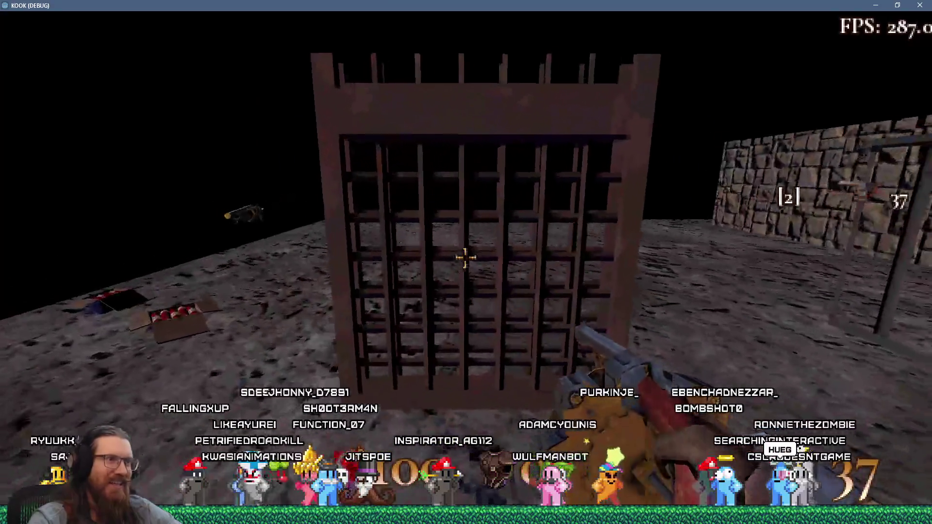
click(465, 258)
click(465, 258)
click(465, 258)
click(465, 258)
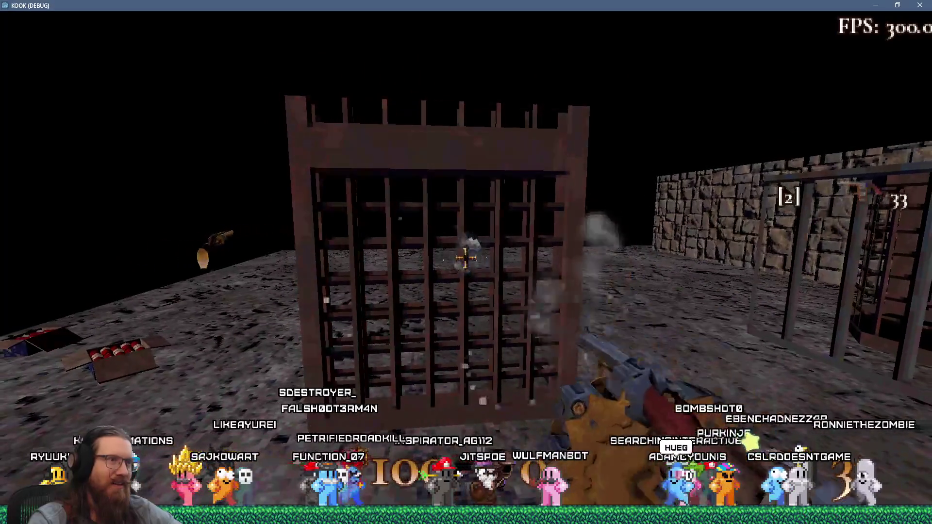
click(466, 259)
click(465, 259)
click(465, 258)
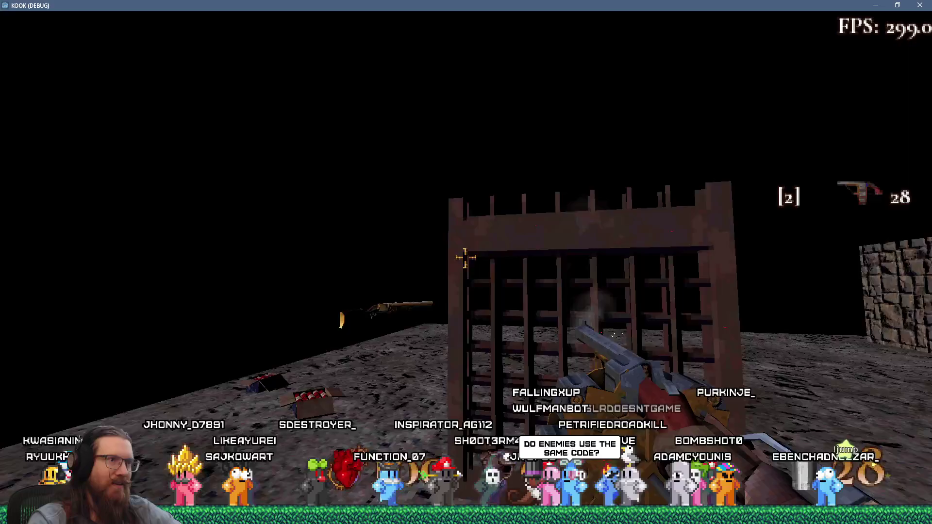
click(466, 258)
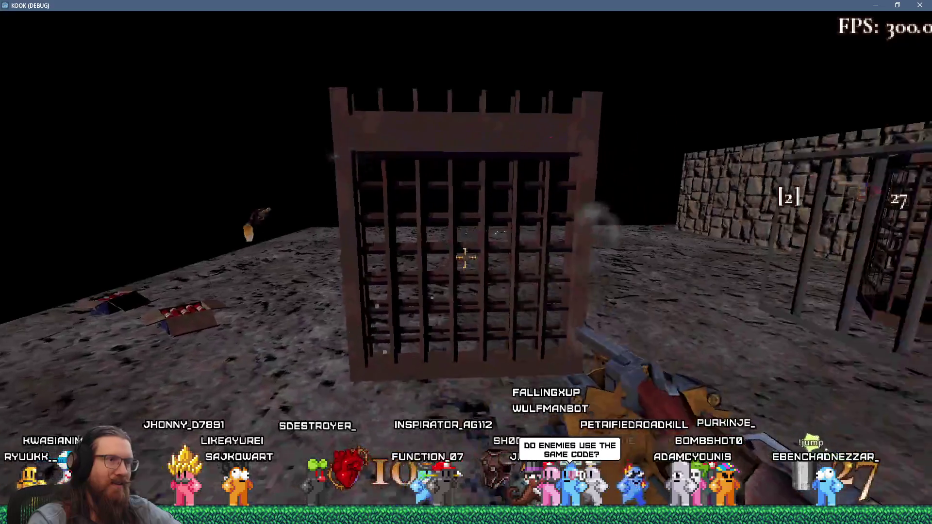
click(465, 258)
click(465, 258)
click(465, 258)
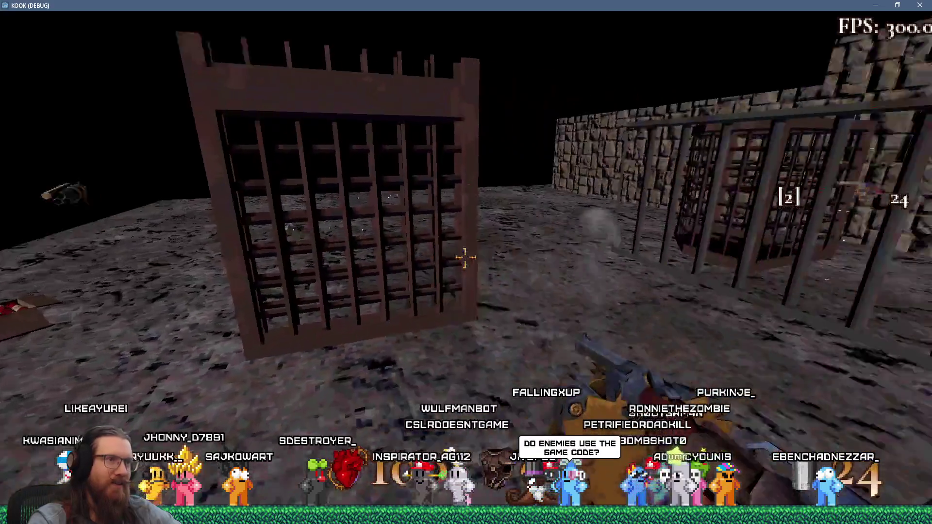
click(465, 258)
click(465, 258)
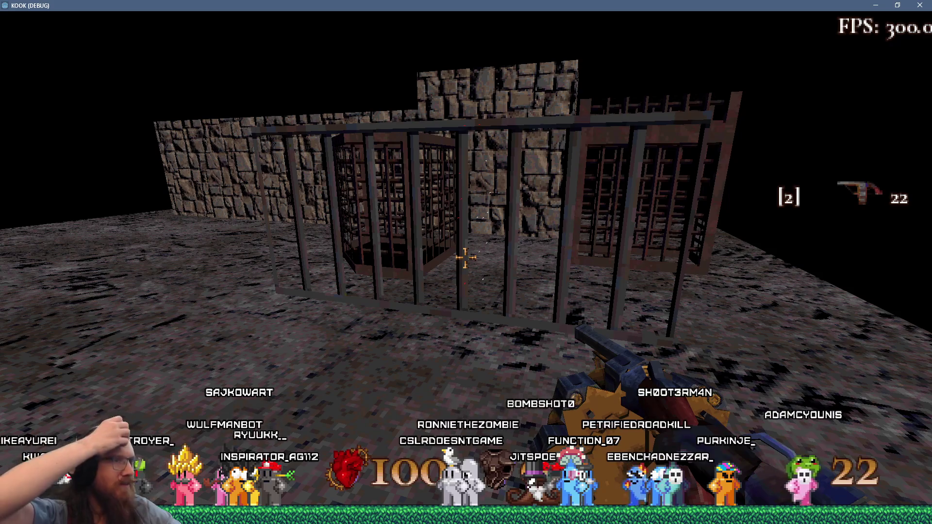
Walk toward and away from the cage, firing through the bars at each distance until ammo reaches 15
key(w)
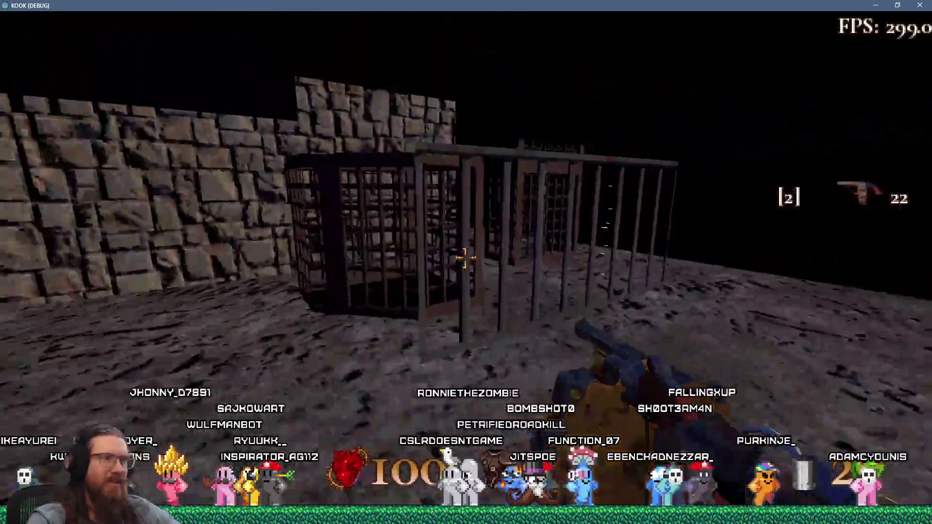
key(s)
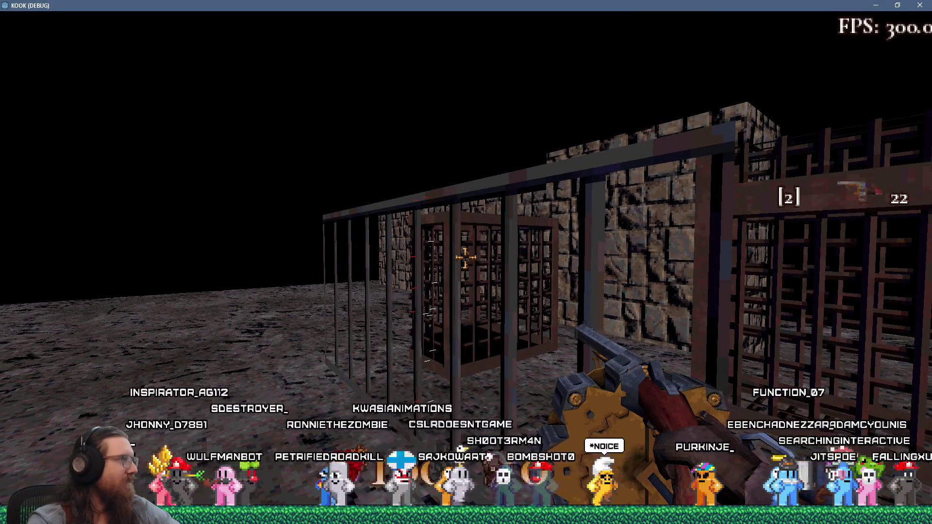
key(s)
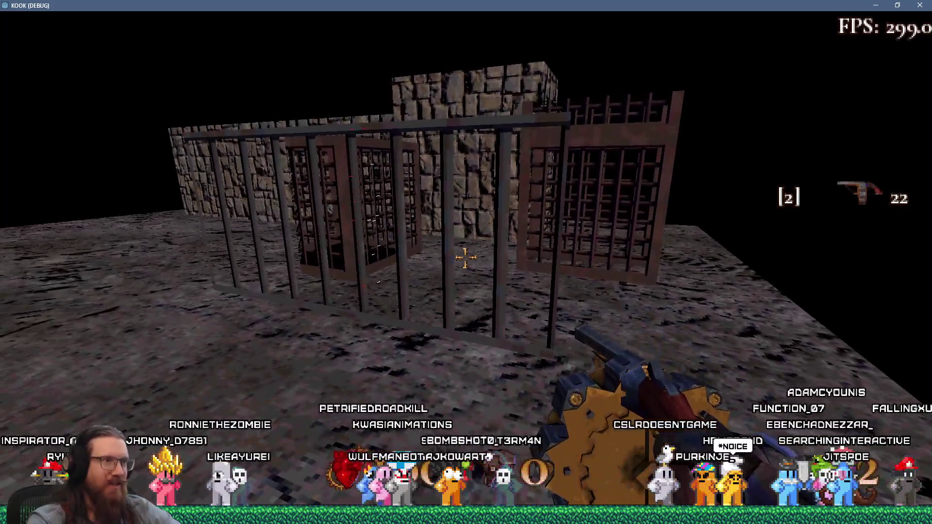
key(w)
click(466, 257)
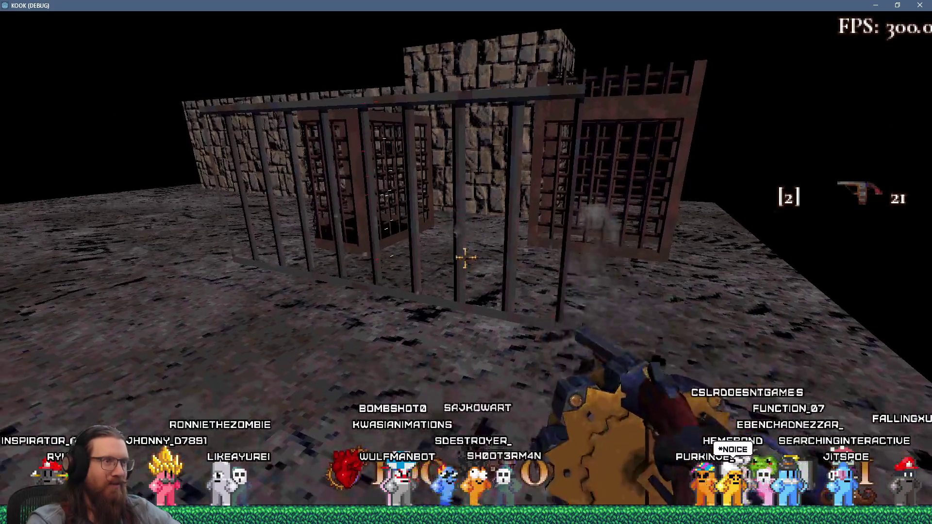
key(w)
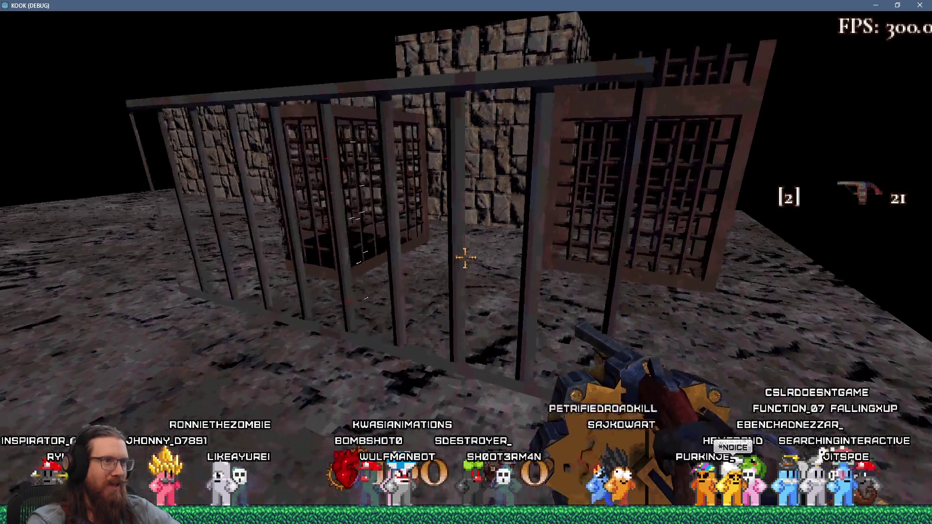
key(s)
click(465, 257)
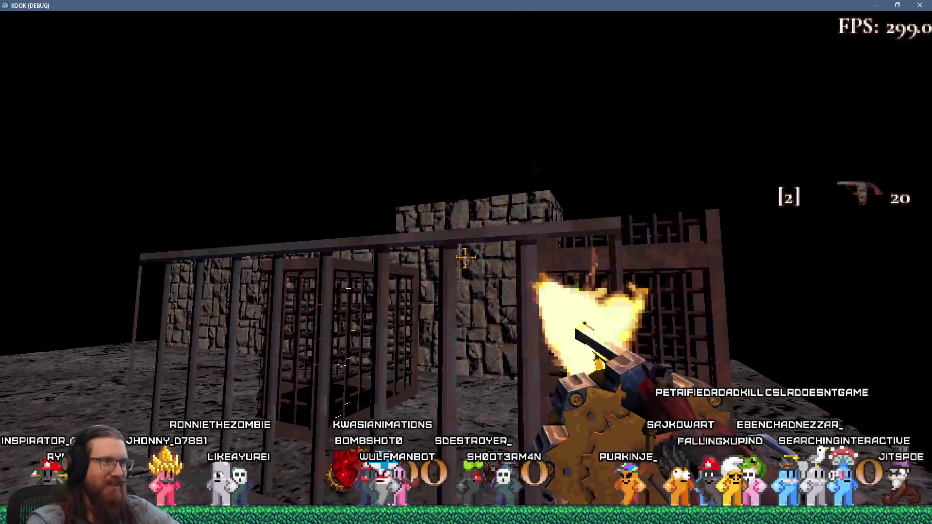
click(465, 257)
click(465, 258)
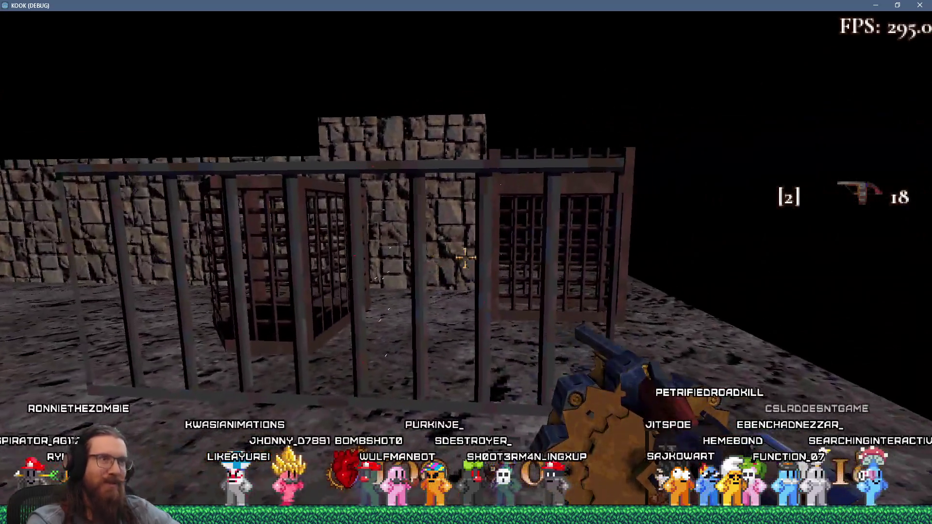
key(s)
click(466, 257)
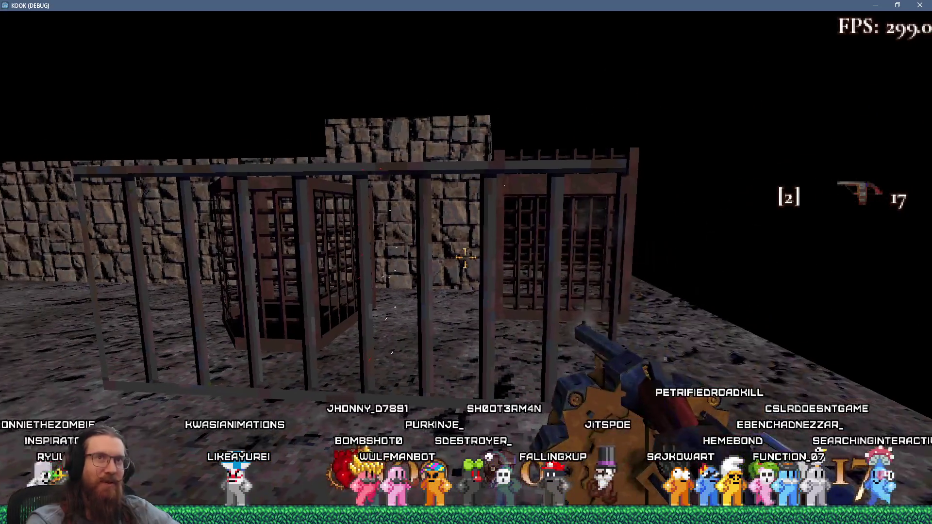
click(466, 257)
click(466, 257)
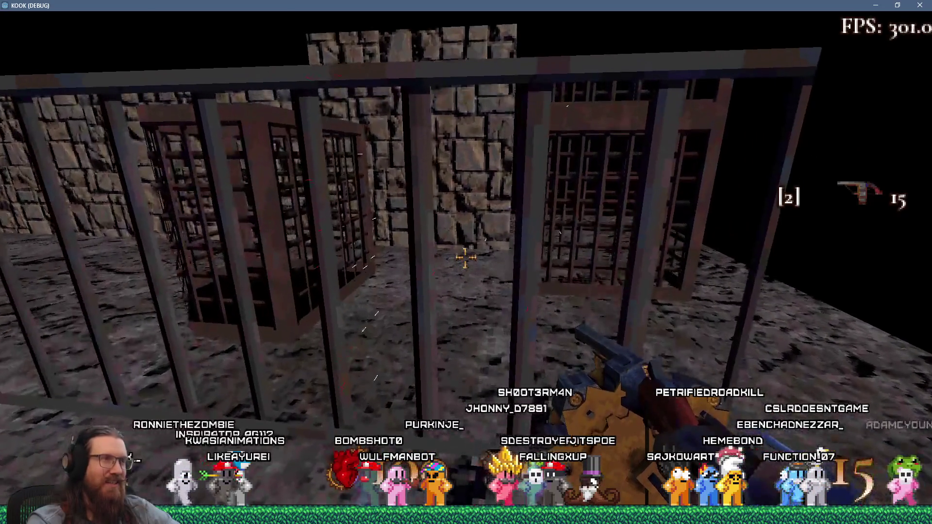
key(s)
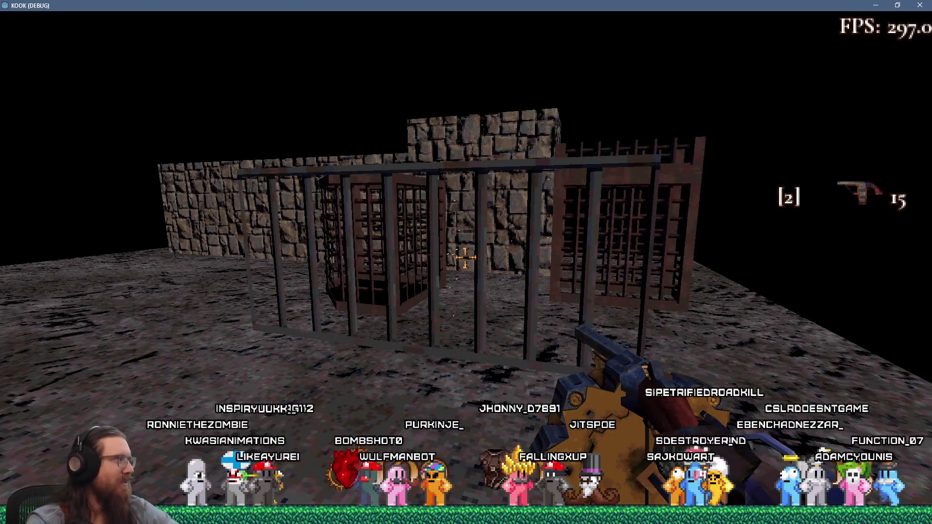
Quit the KOOK debug build by entering the quit command in its debug console
key(grave)
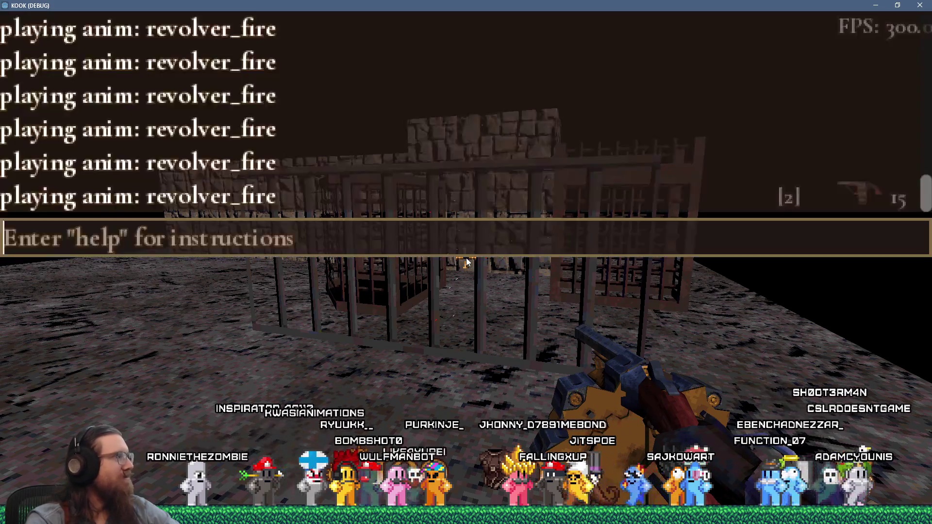
text(quit)
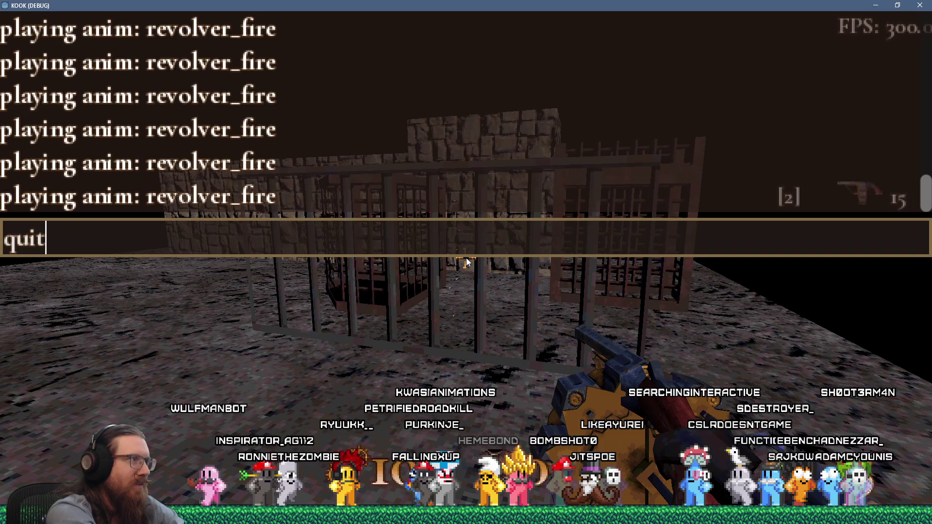
key(Return)
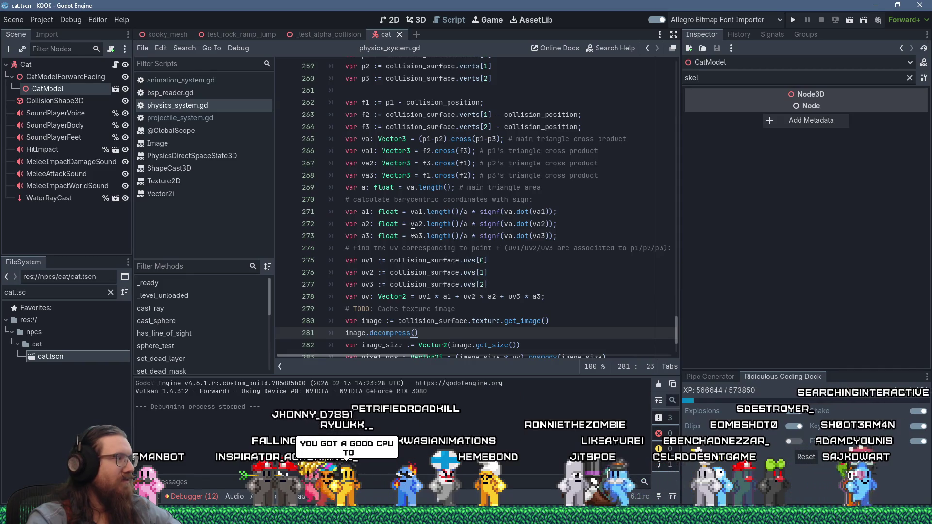
Scroll up to hit_alpha_broken and highlight its texture-caching TODO and image line
scroll(433, 223, up, 7)
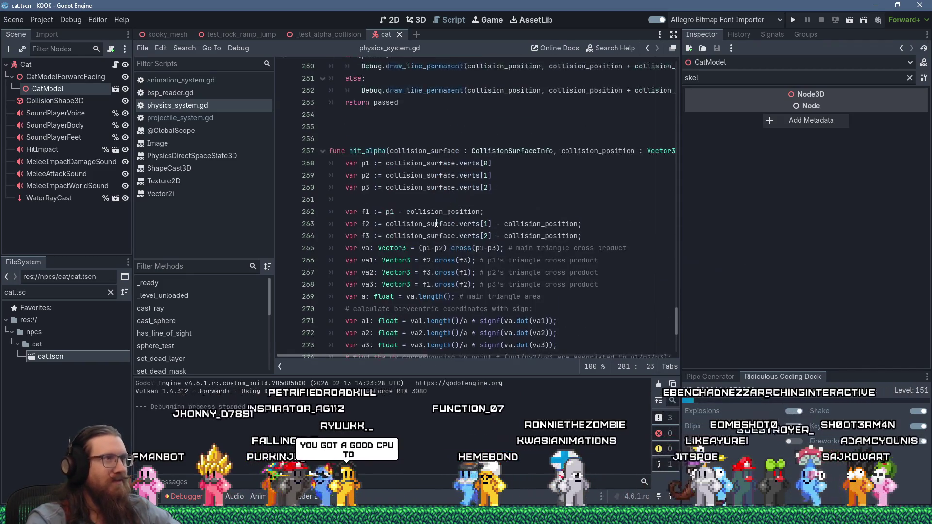
scroll(437, 221, up, 3)
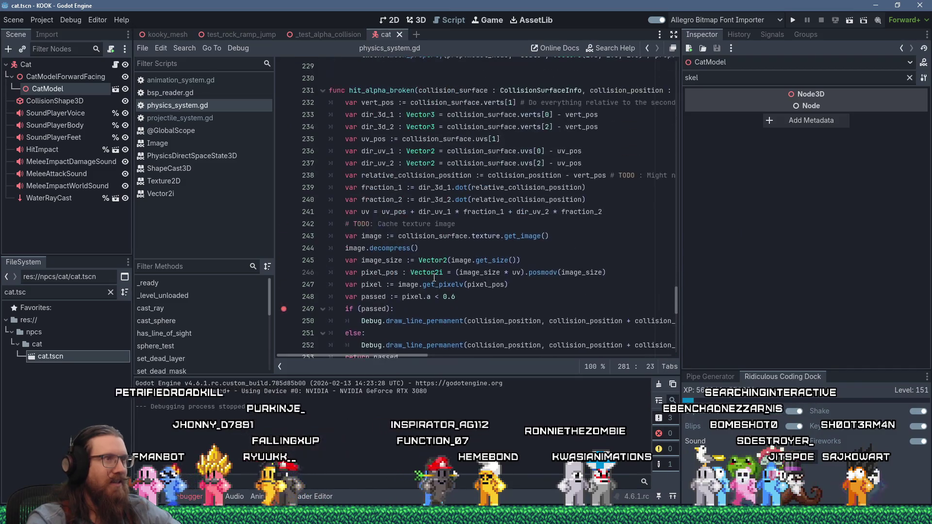
scroll(432, 275, down, 3)
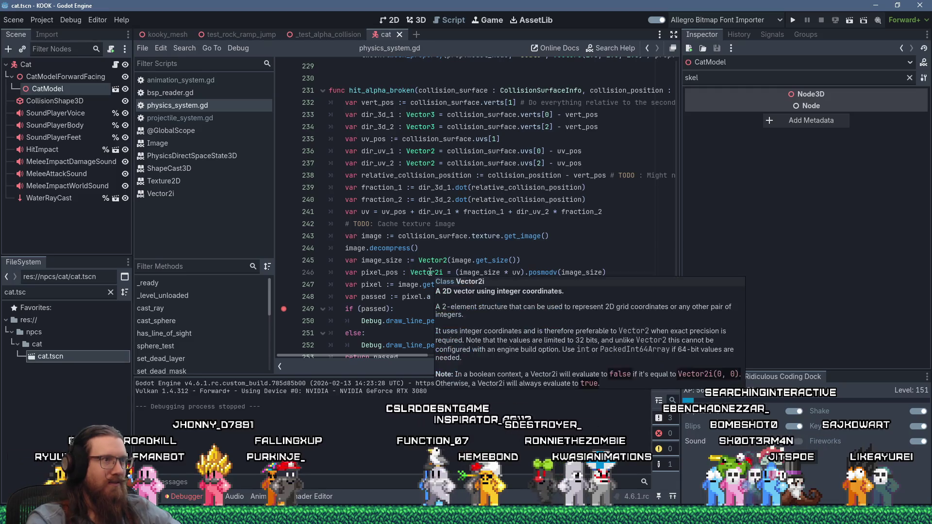
drag(354, 224, 439, 236)
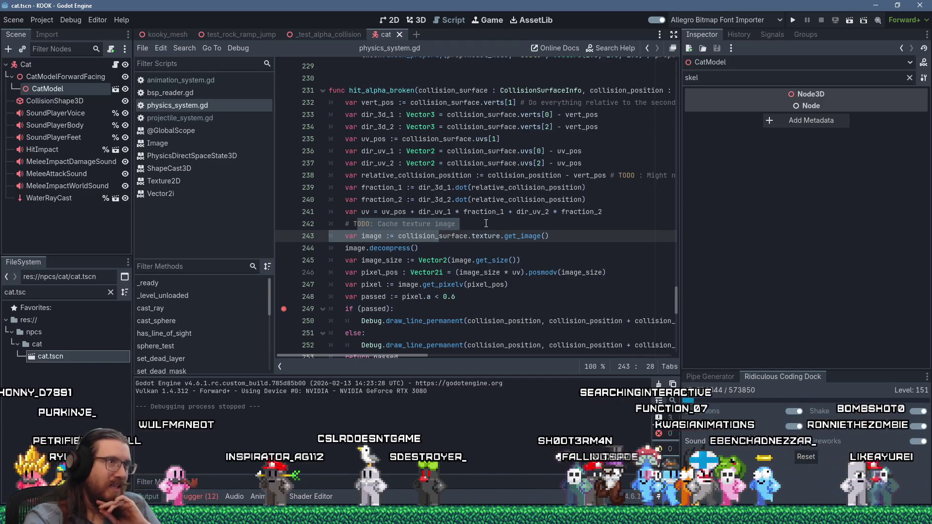
scroll(486, 223, down, 6)
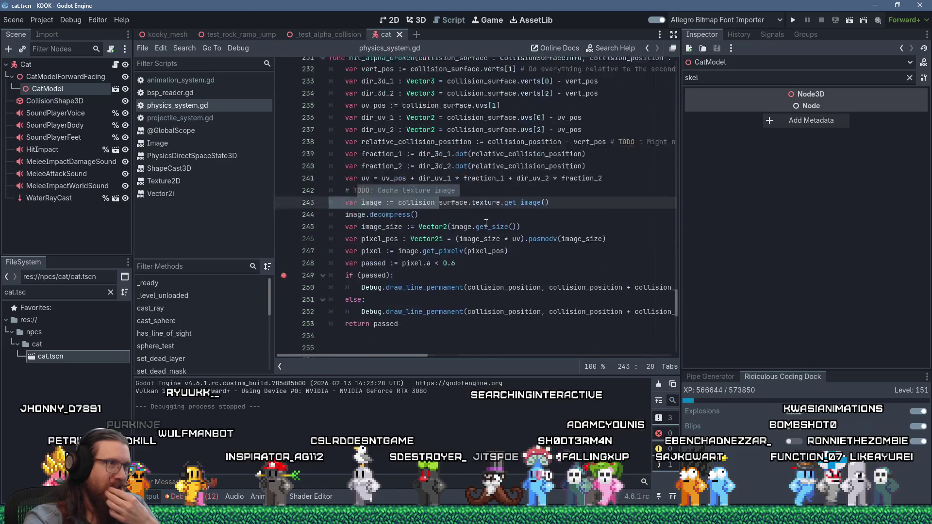
scroll(486, 223, up, 7)
Select the old UV calculation on lines 232–240, then switch to the Twitch stream in Firefox
mouse_move(486, 223)
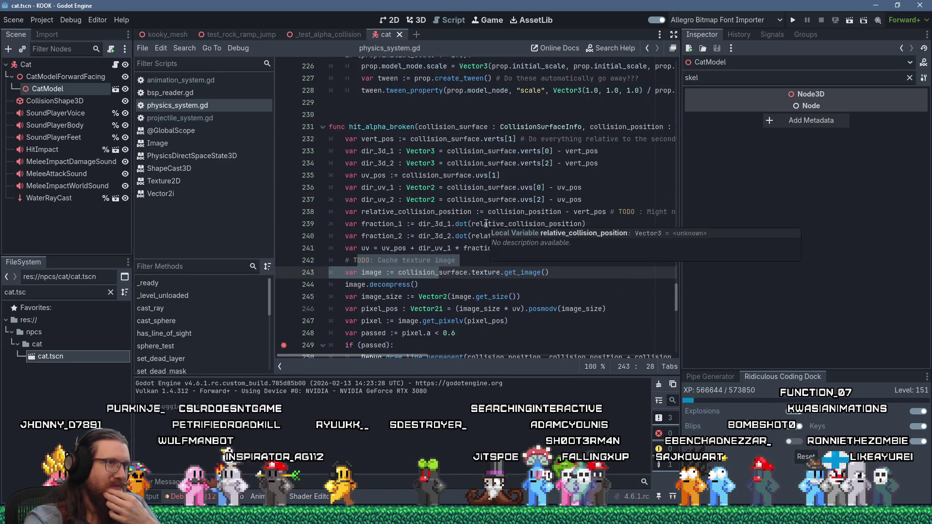
click(415, 162)
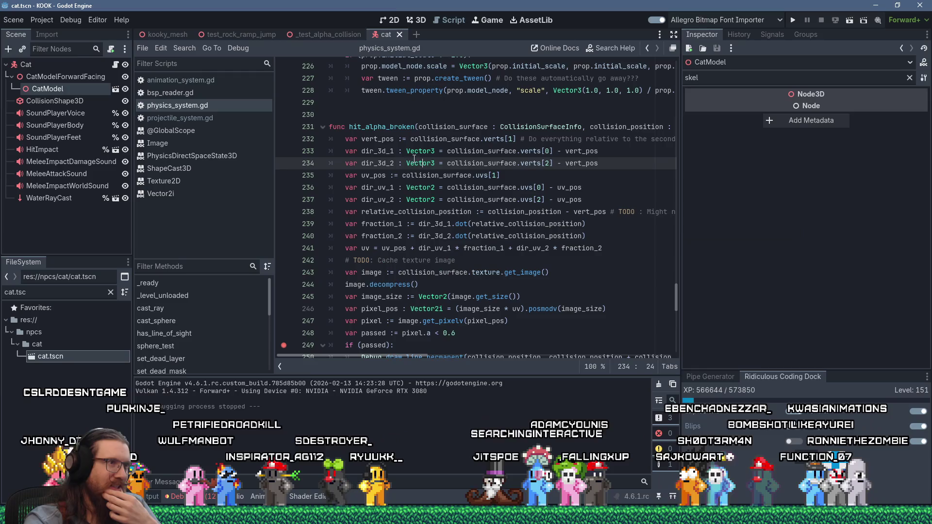
drag(361, 140, 597, 239)
click(616, 257)
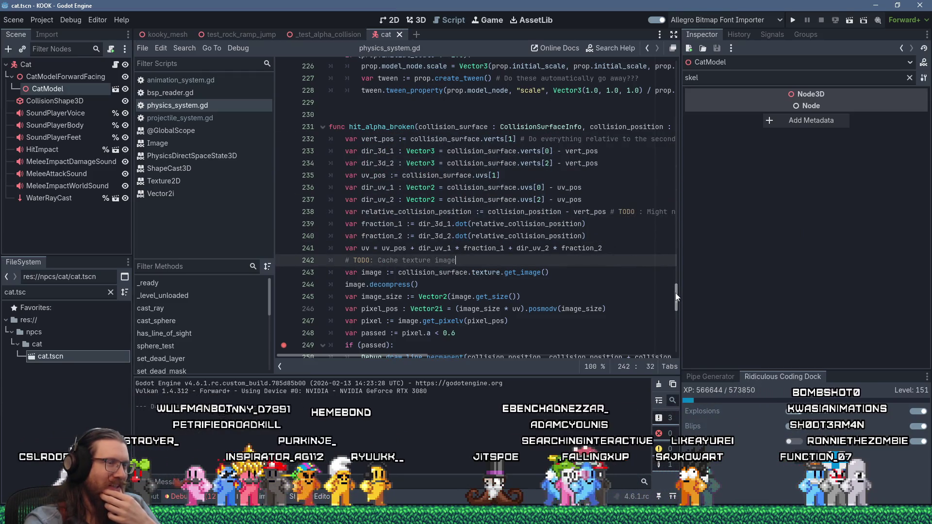
drag(676, 294, 676, 299)
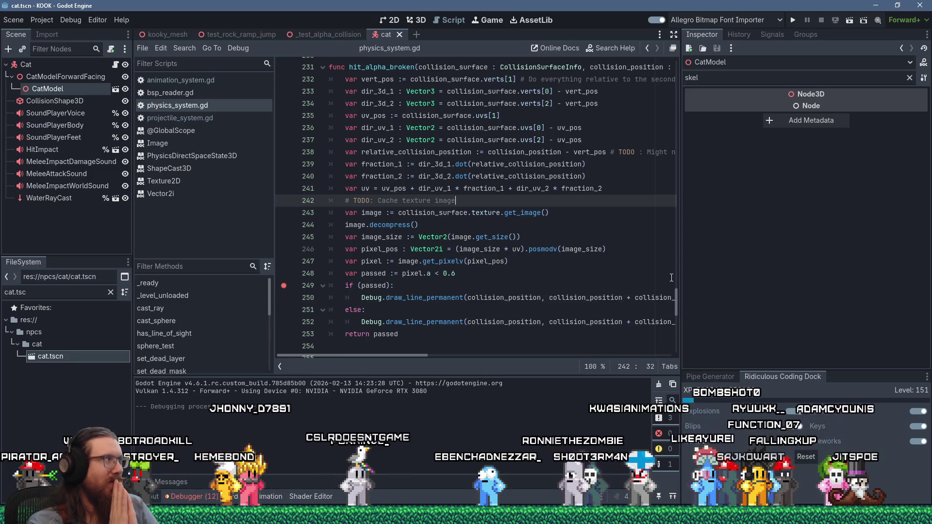
key(alt+Tab)
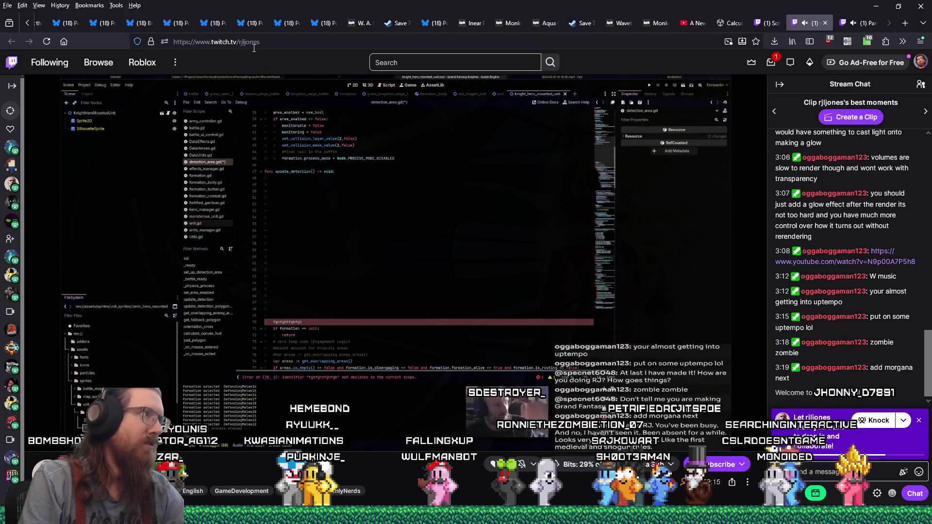
Copy the streamer's channel name from the Twitch page address bar
double_click(250, 41)
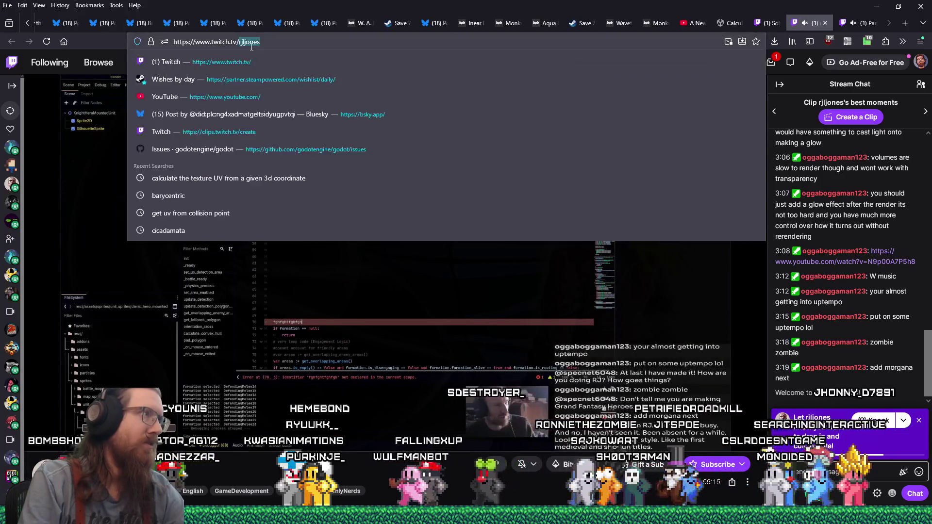
right_click(252, 44)
click(287, 105)
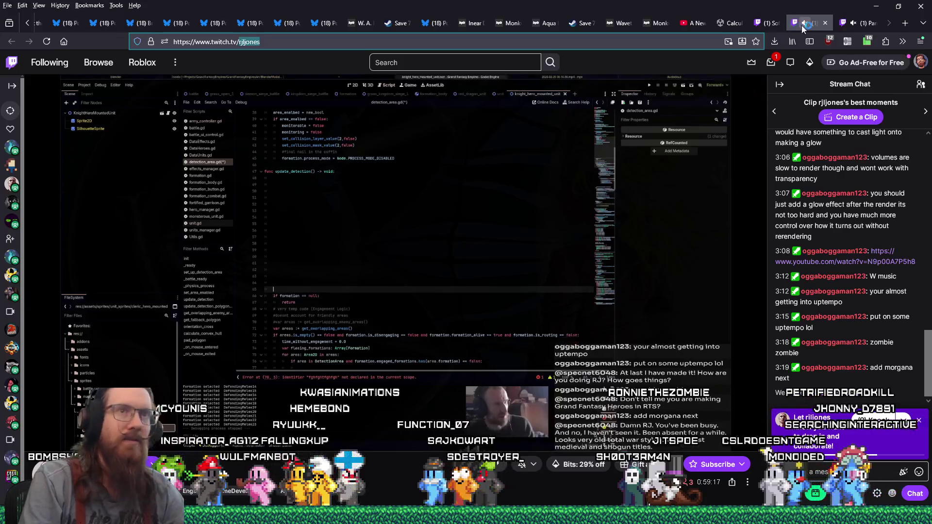